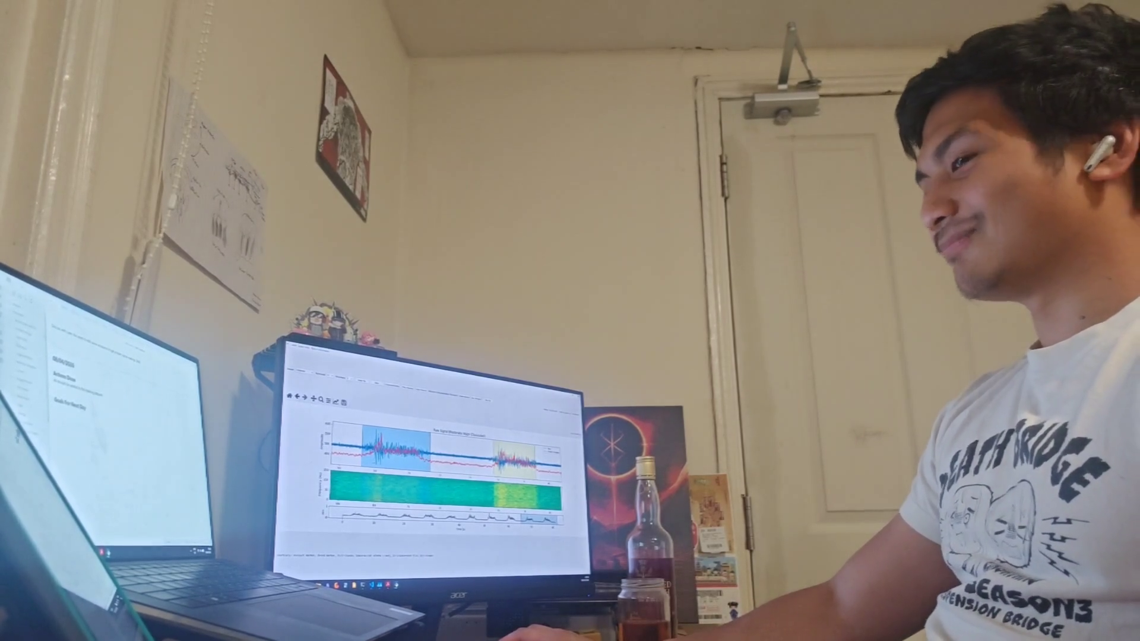
- Swap the labels of the two marked bursts, step to the next window and move the plot onto the laptop screen
{"action": "key", "text": "Left"}
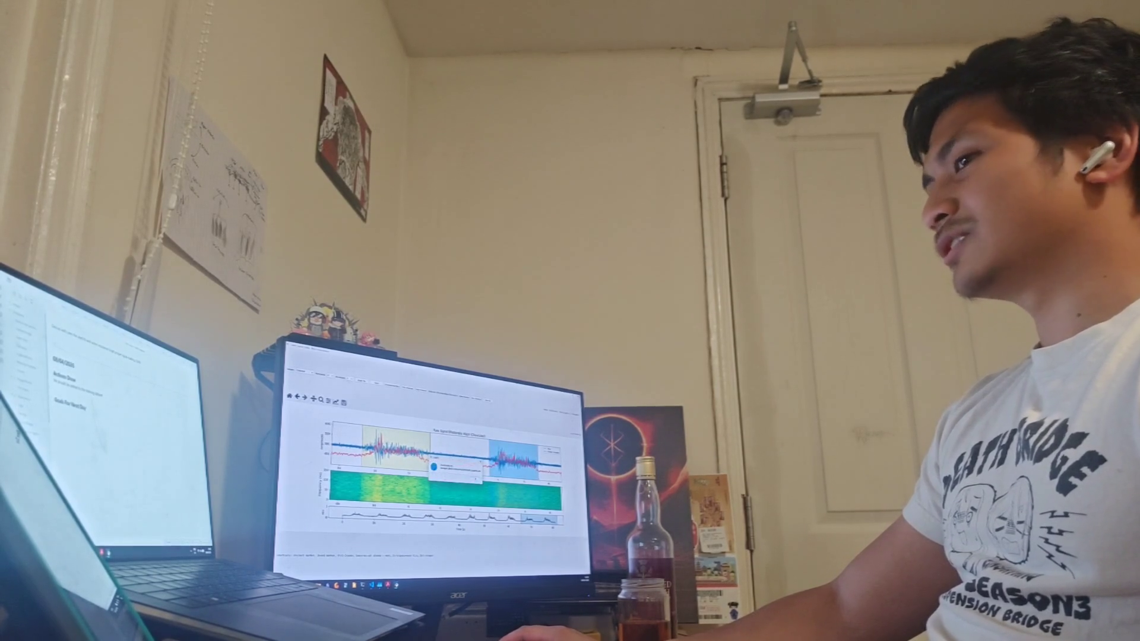
{"action": "key", "text": "Right"}
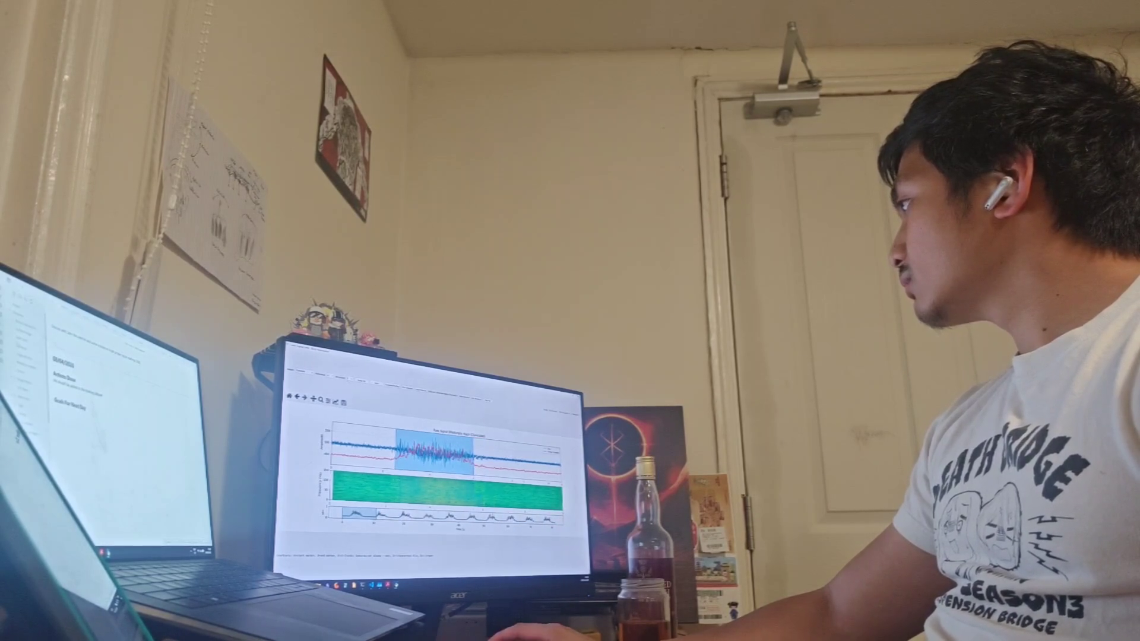
{"action": "key", "text": "super+shift+Left"}
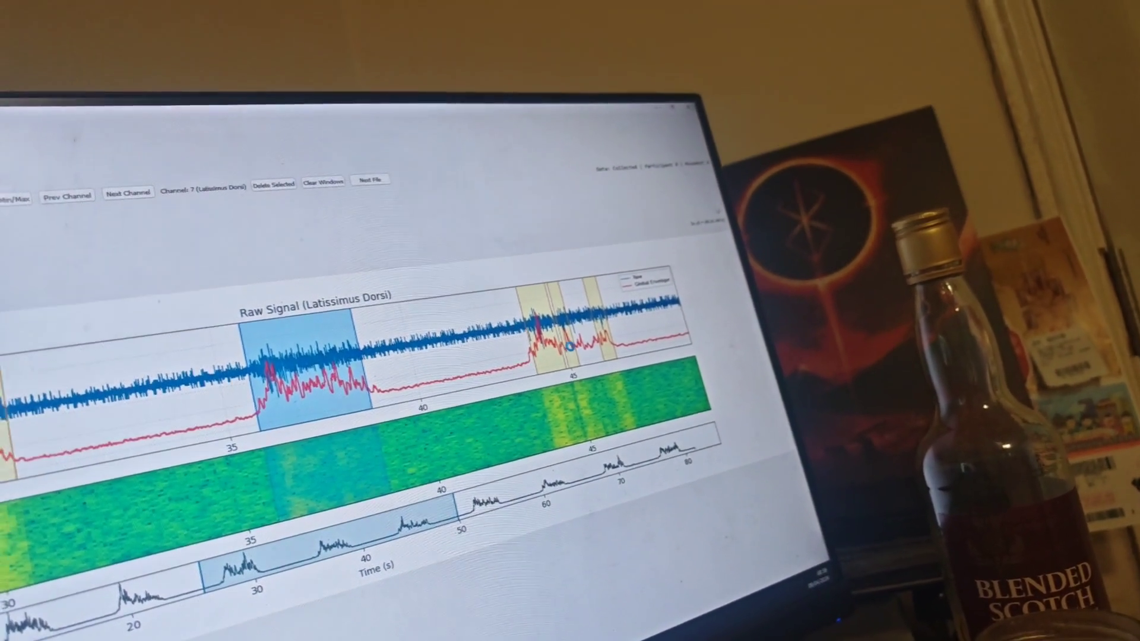
- Delete the small window near 46 s and extend the 45 s window rightward to about 47 s
{"action": "left_click", "coordinate": [674, 348]}
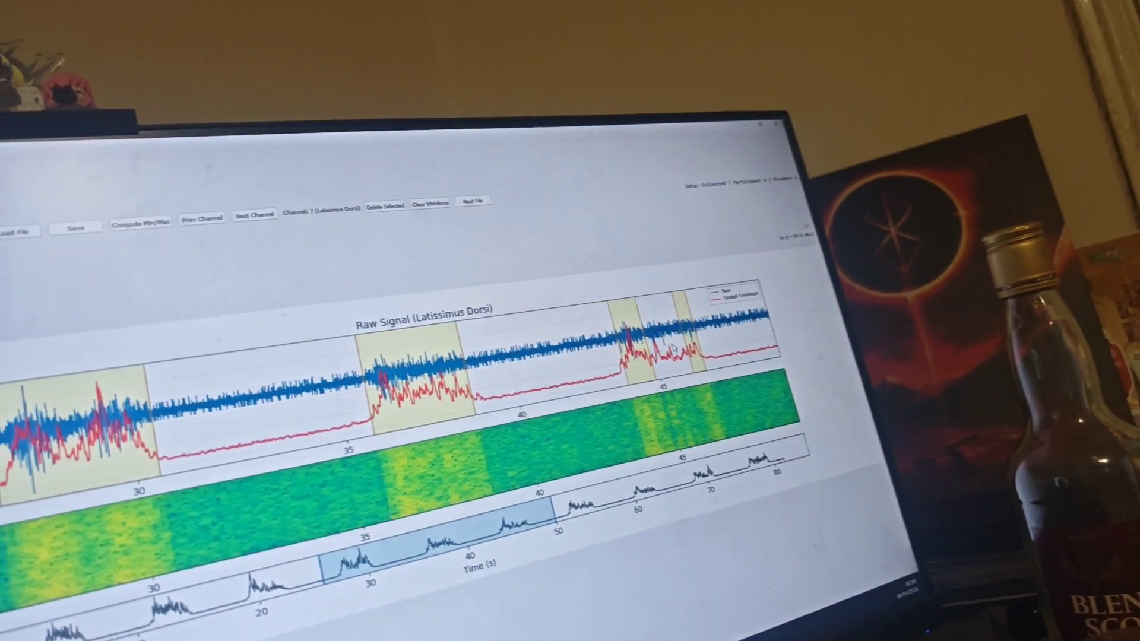
{"action": "left_click", "coordinate": [686, 343]}
{"action": "key", "text": "Delete"}
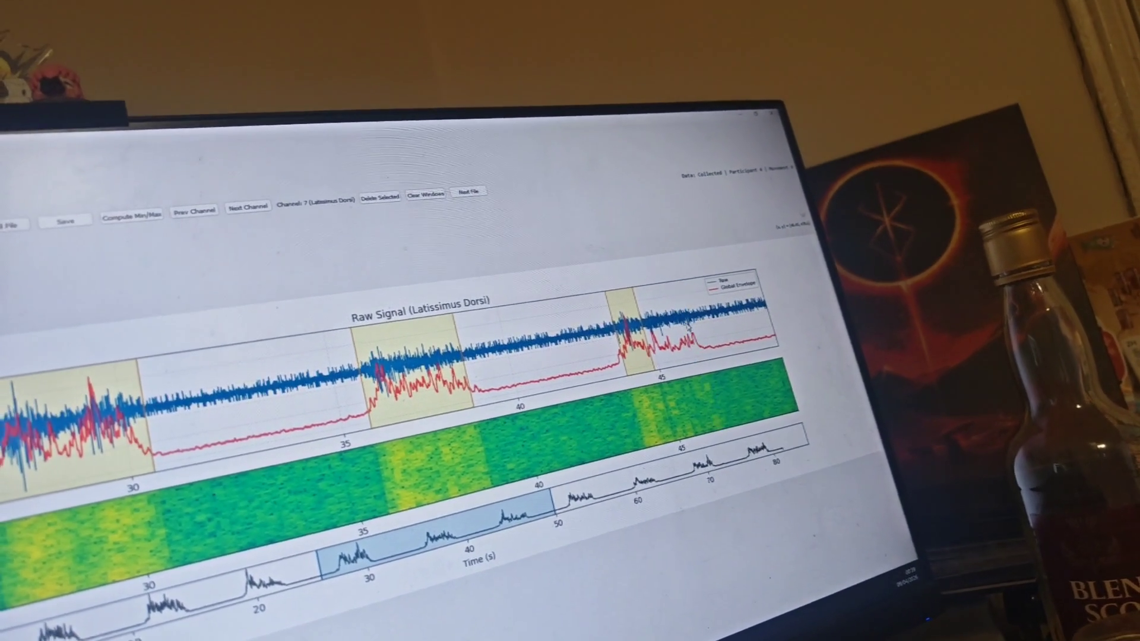
{"action": "left_click", "coordinate": [631, 333]}
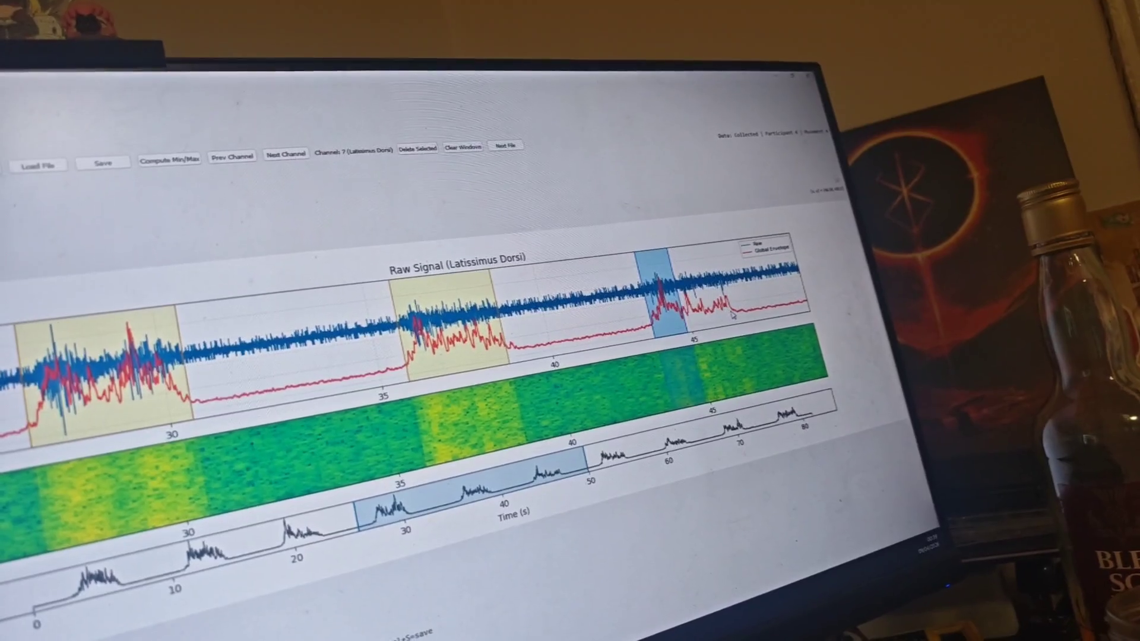
{"action": "left_click_drag", "start_coordinate": [670, 318], "coordinate": [690, 323]}
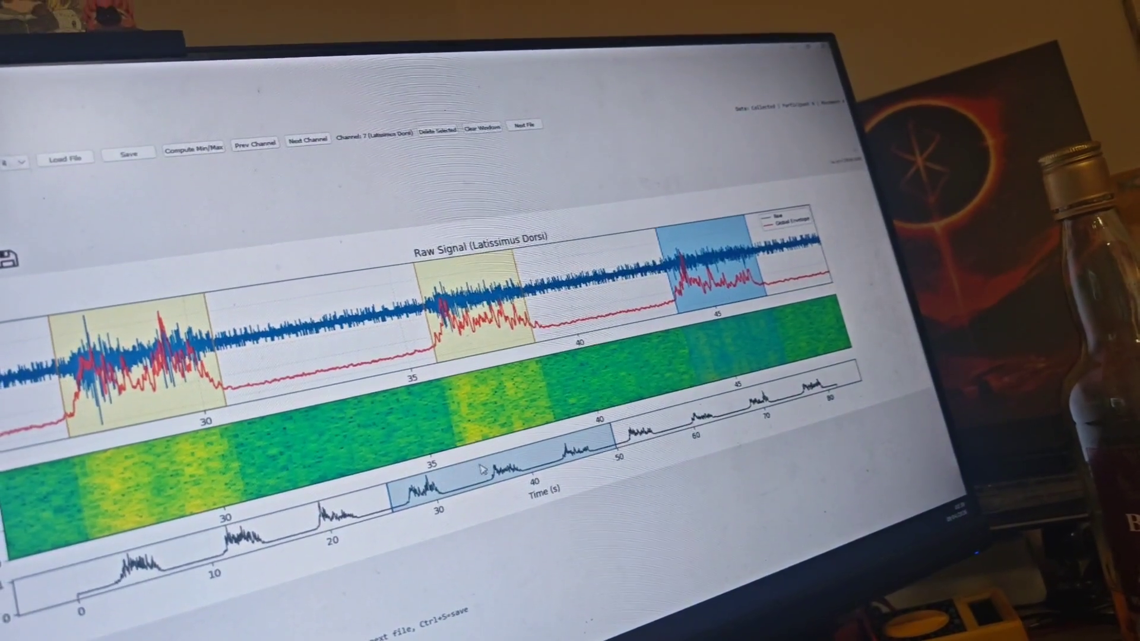
{"action": "left_click", "coordinate": [702, 286]}
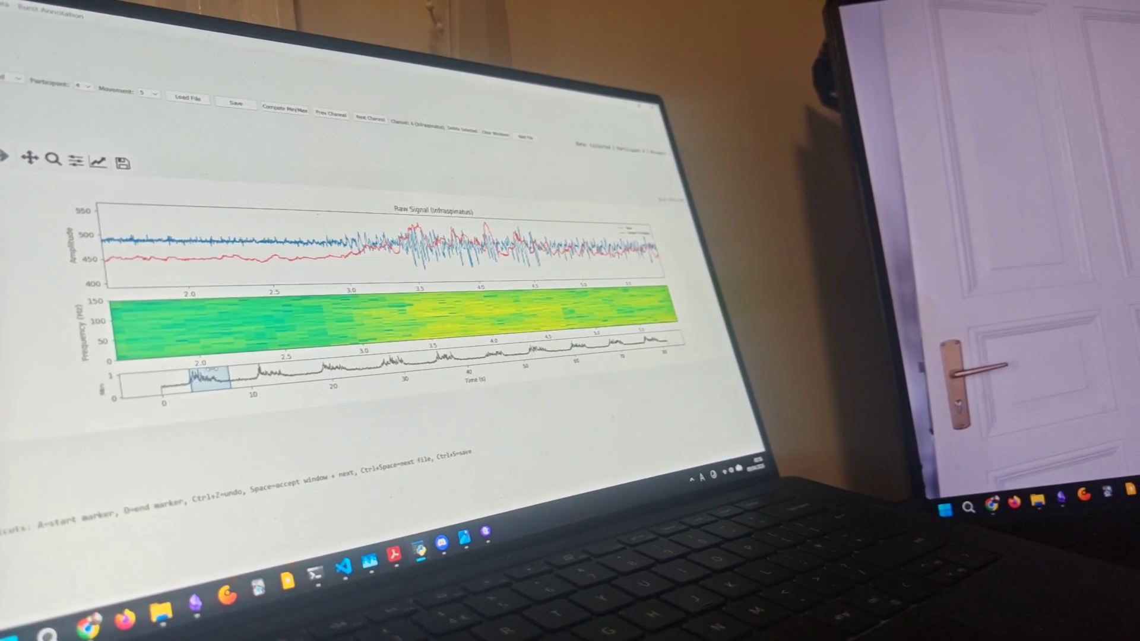
- Step forward two windows and widen the overview span to about 0–17 s, showing bursts near 4, 10 and 15 s
{"action": "key", "text": "space"}
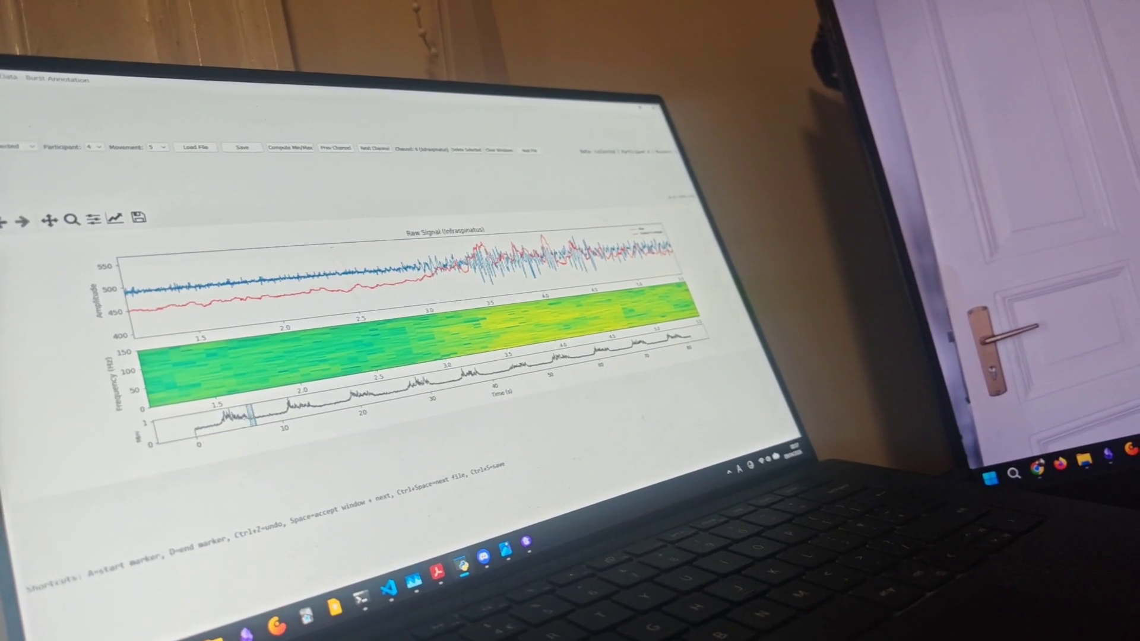
{"action": "key", "text": "space"}
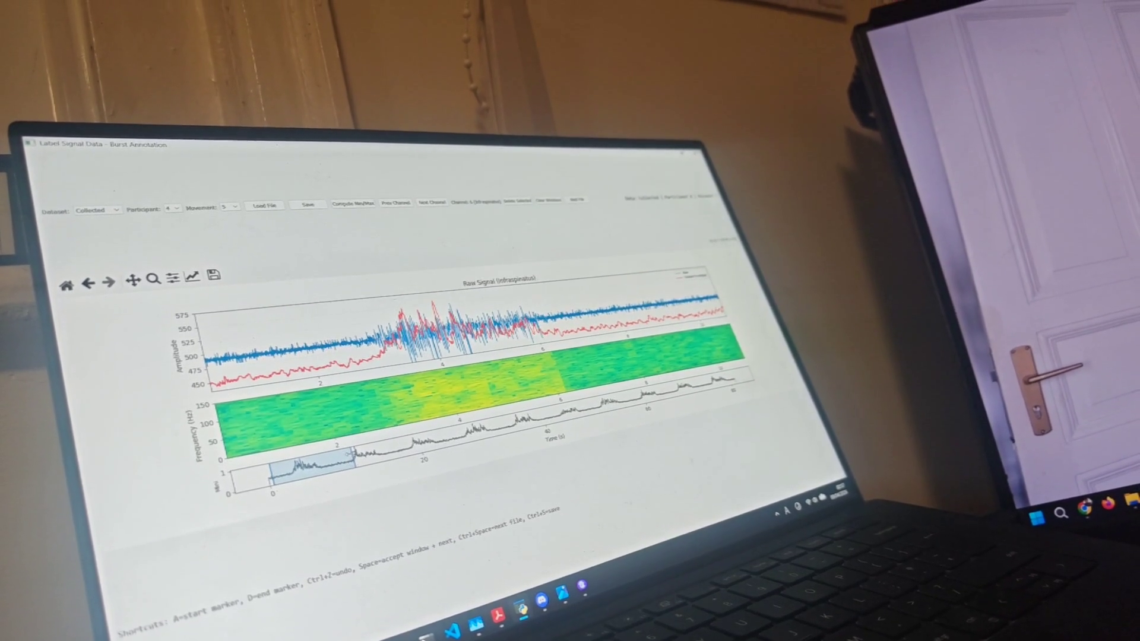
{"action": "left_click_drag", "start_coordinate": [357, 459], "coordinate": [443, 456]}
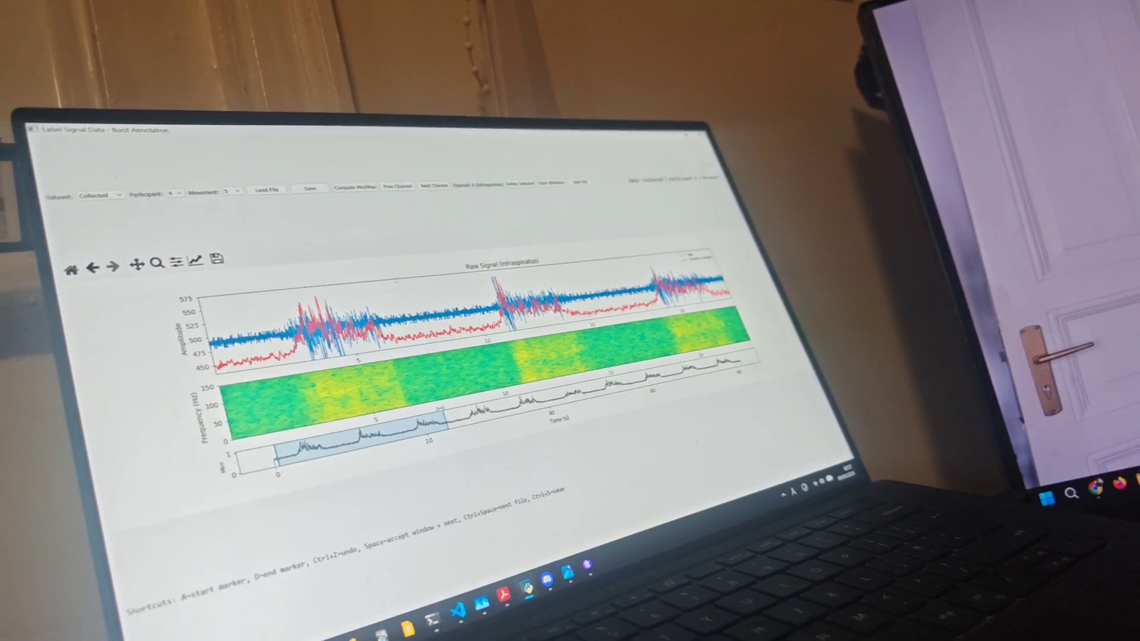
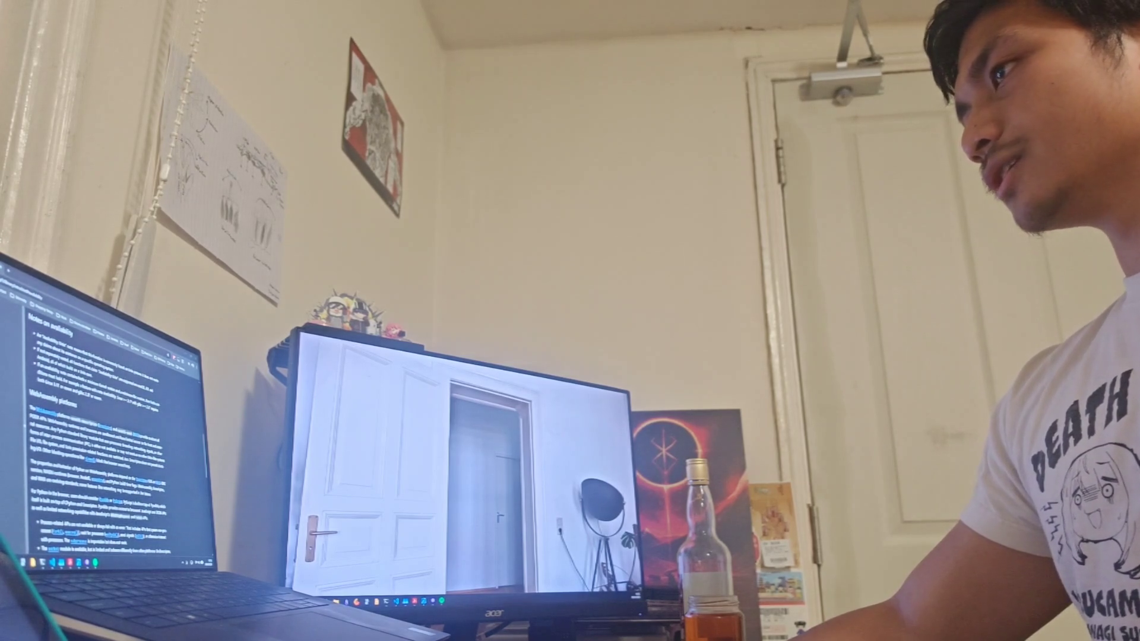
- Switch from the documentation browser to the code editor, glancing at the window switcher
{"action": "key", "text": "alt+Tab"}
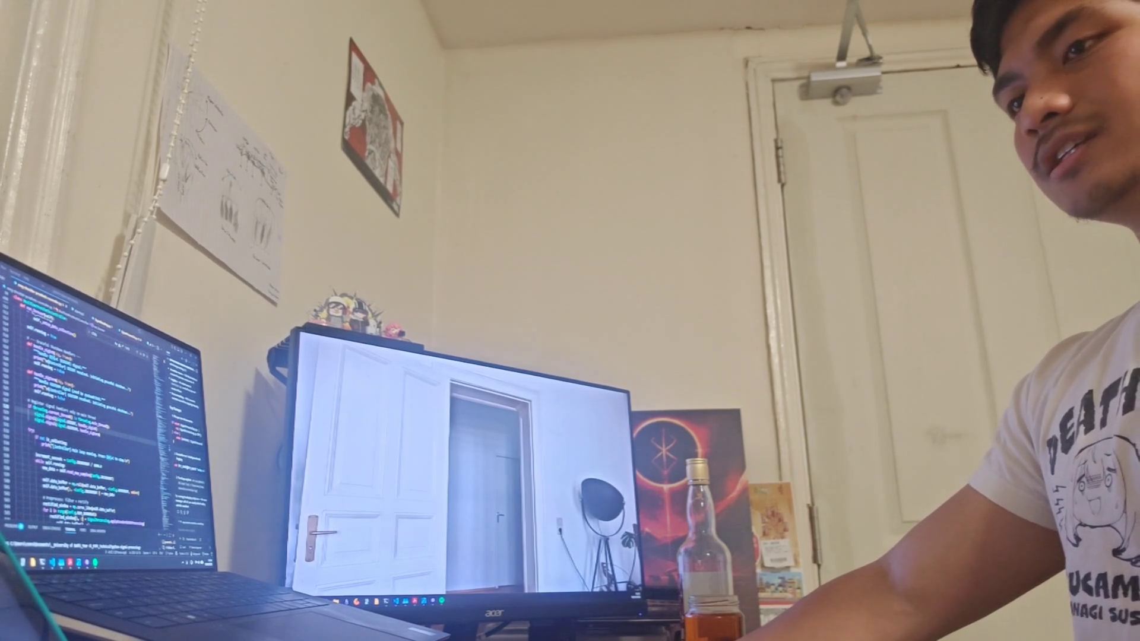
{"action": "key", "text": "alt+Tab"}
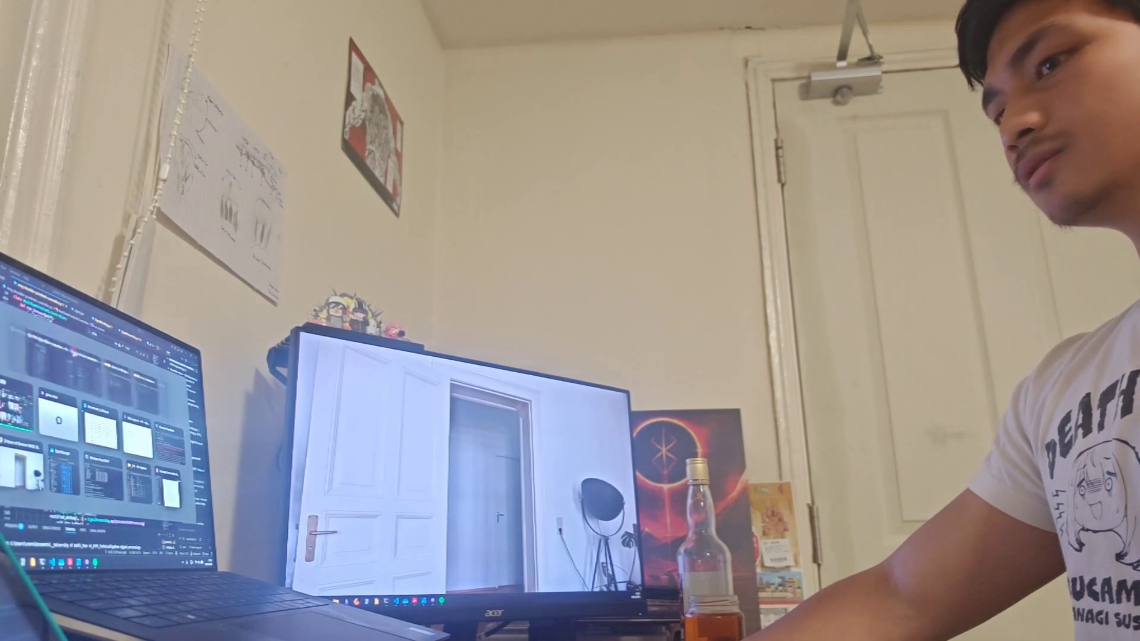